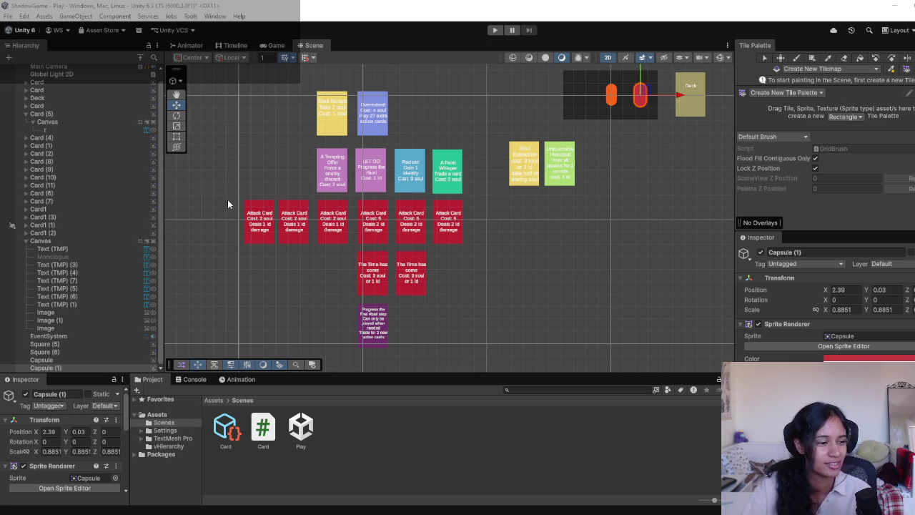
- Move Capsule (1) right onto the board at 18.35, 0.91 and check it in the Game view
mouse_move(649, 129)
mouse_down()
mouse_move(545, 214)
mouse_move(645, 127)
mouse_move(503, 276)
mouse_move(410, 333)
mouse_move(490, 245)
mouse_up()
drag(484, 206, 679, 198)
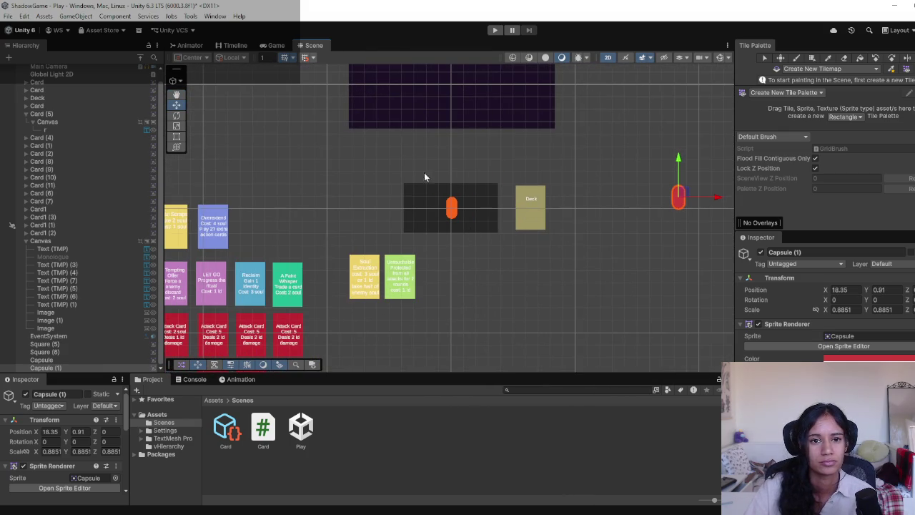
click(279, 46)
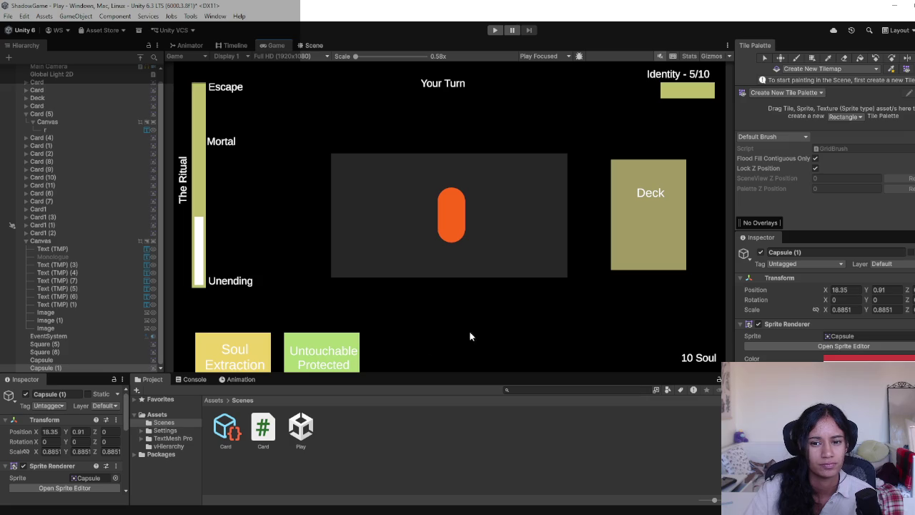
click(309, 45)
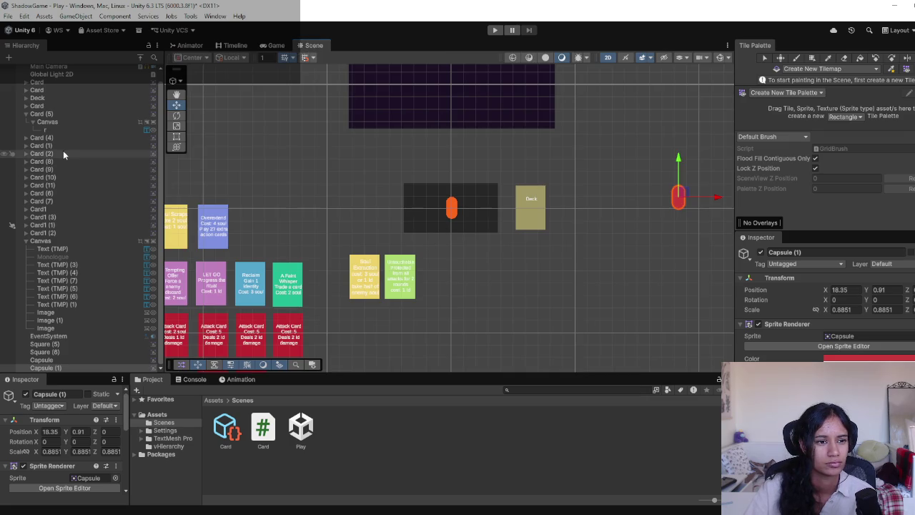
- Add a TextMeshPro text object named EndTurn under the Canvas
click(41, 242)
right_click(41, 242)
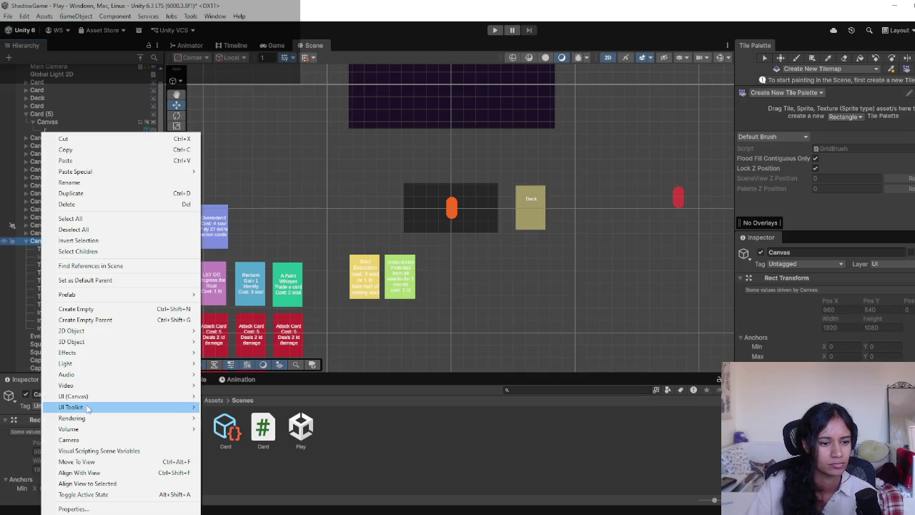
mouse_move(91, 387)
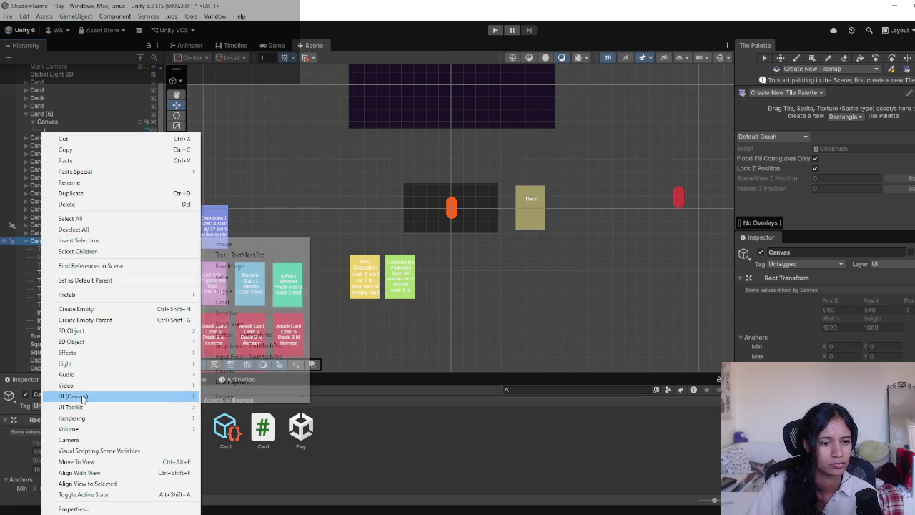
click(249, 256)
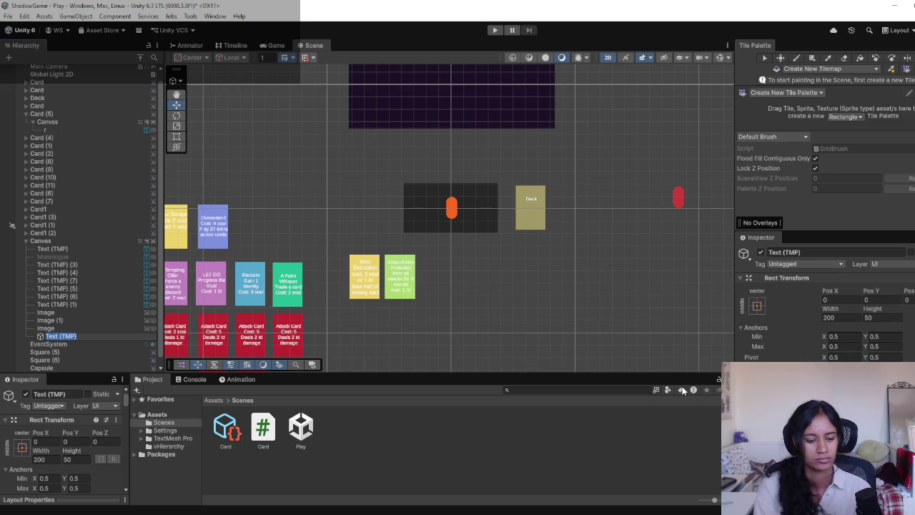
text(EndTurn)
key(Return)
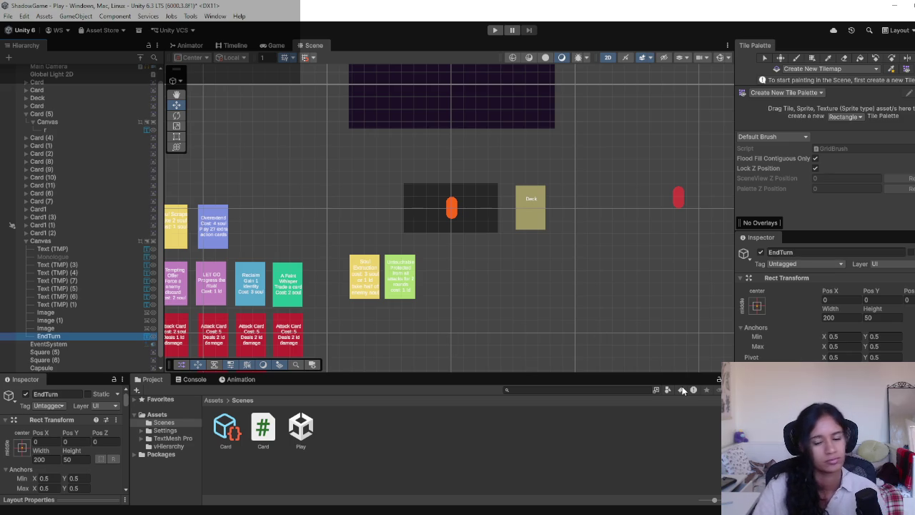
- Set the EndTurn label to read 'End your Turn', frame it, and preview the game
click(800, 305)
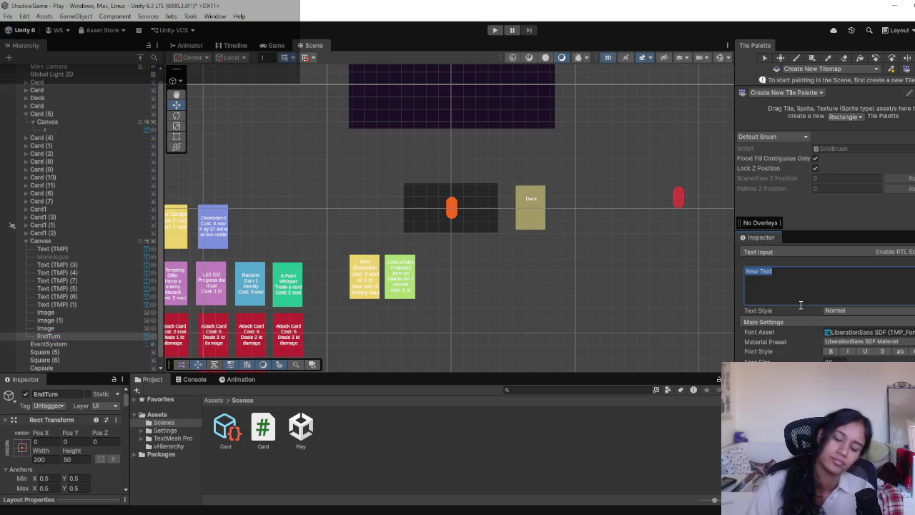
text(End your Turn)
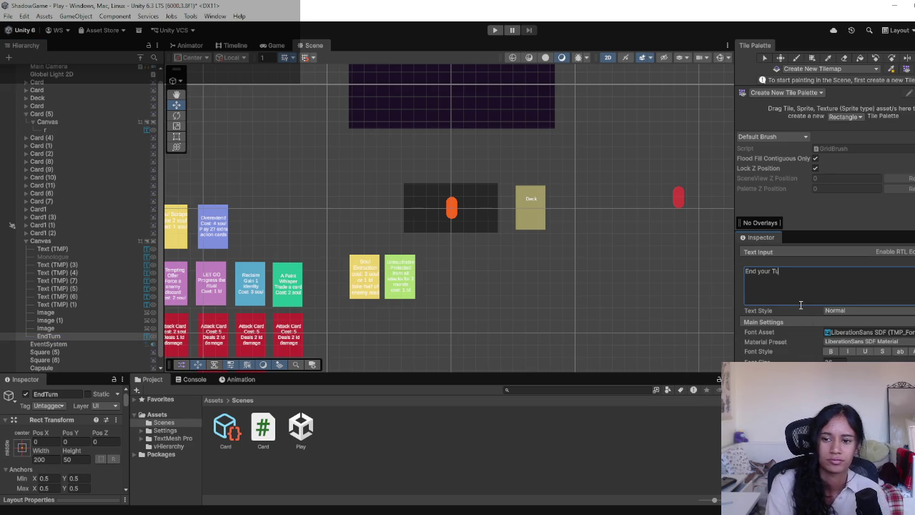
click(604, 272)
drag(603, 272, 646, 264)
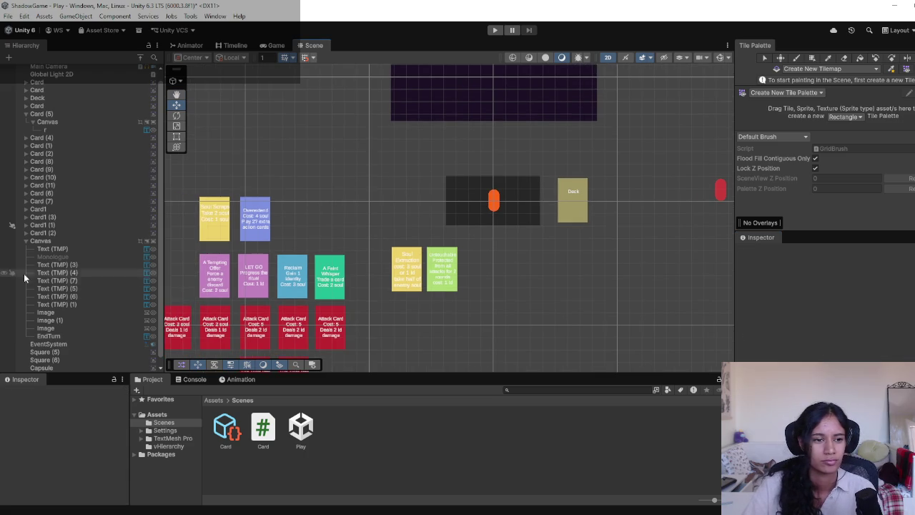
click(64, 329)
double_click(64, 336)
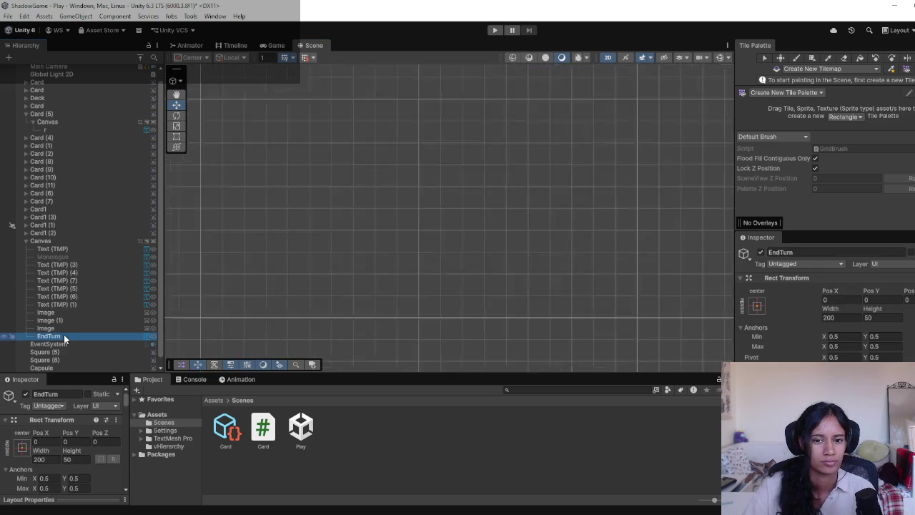
click(278, 45)
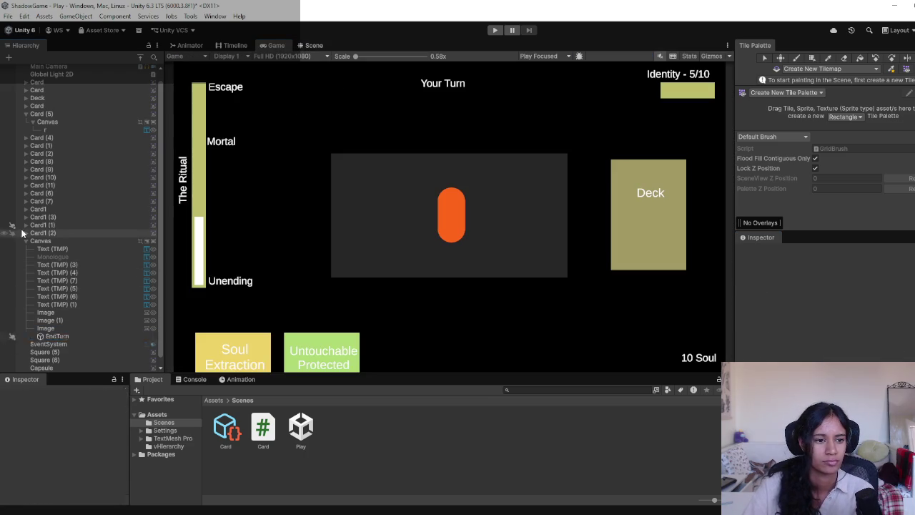
- Add a new Button under the Canvas
click(53, 241)
right_click(54, 241)
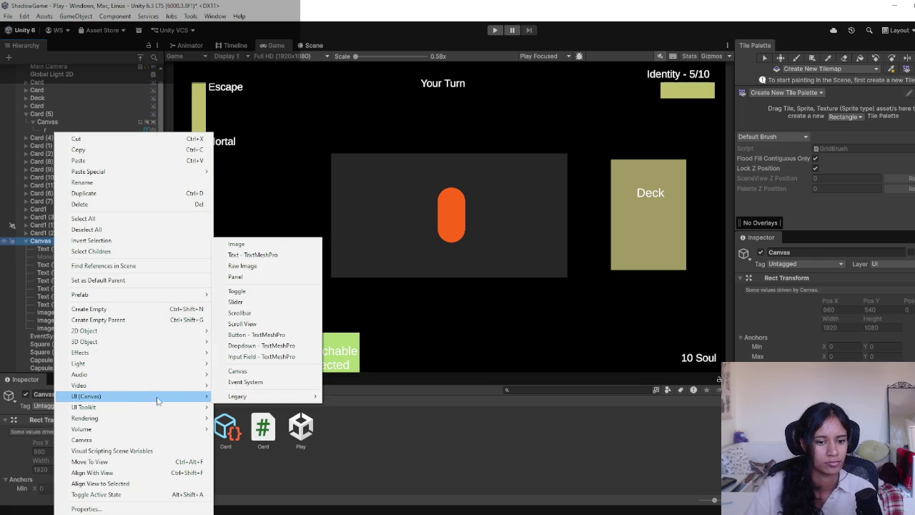
mouse_move(159, 397)
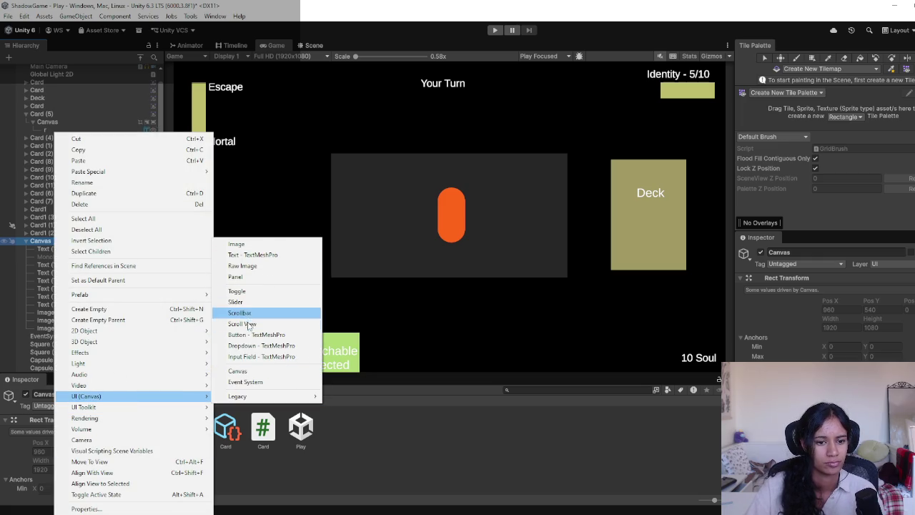
click(261, 335)
click(314, 45)
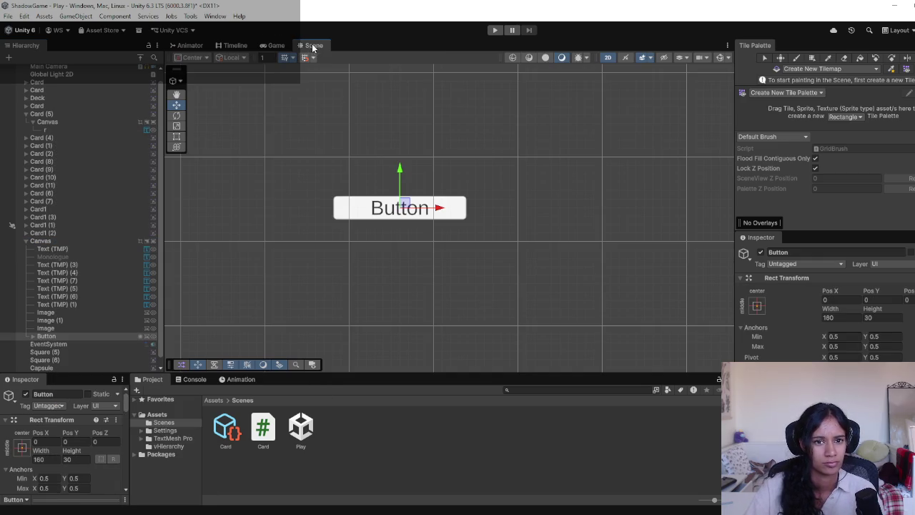
- Change the Button's label text to 'End your Turn' and frame the button in the scene
drag(46, 336, 39, 343)
click(26, 337)
click(52, 344)
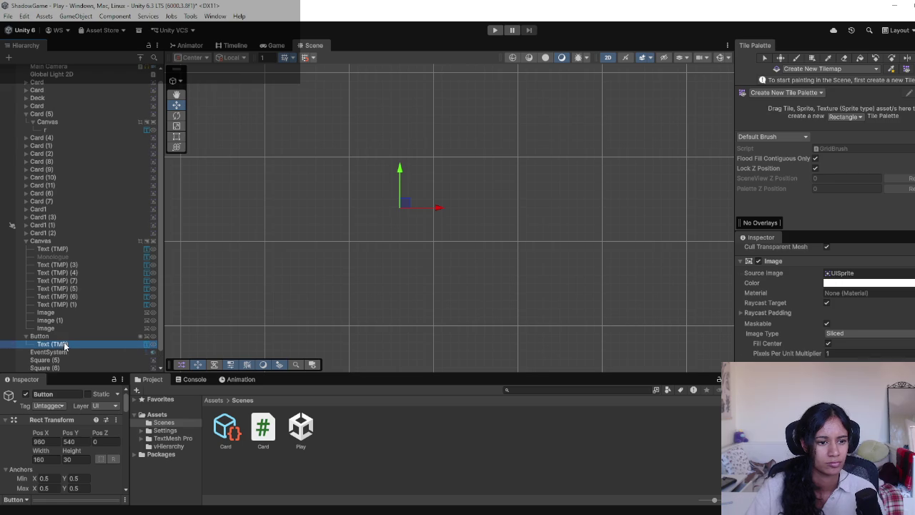
click(776, 306)
text(End)
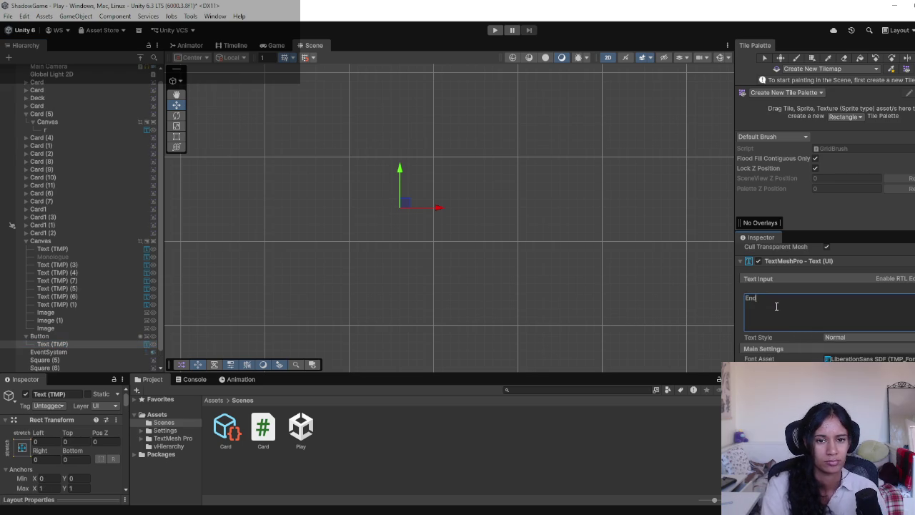
text( your Turn)
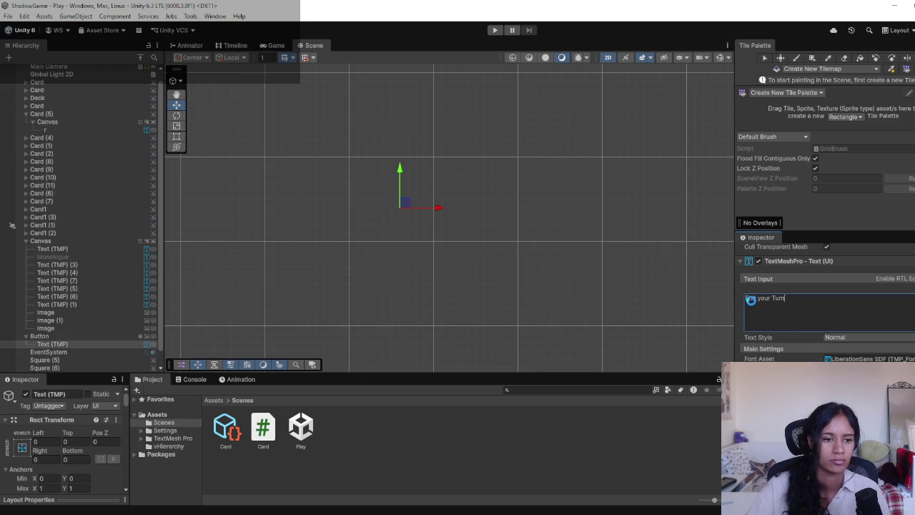
click(39, 336)
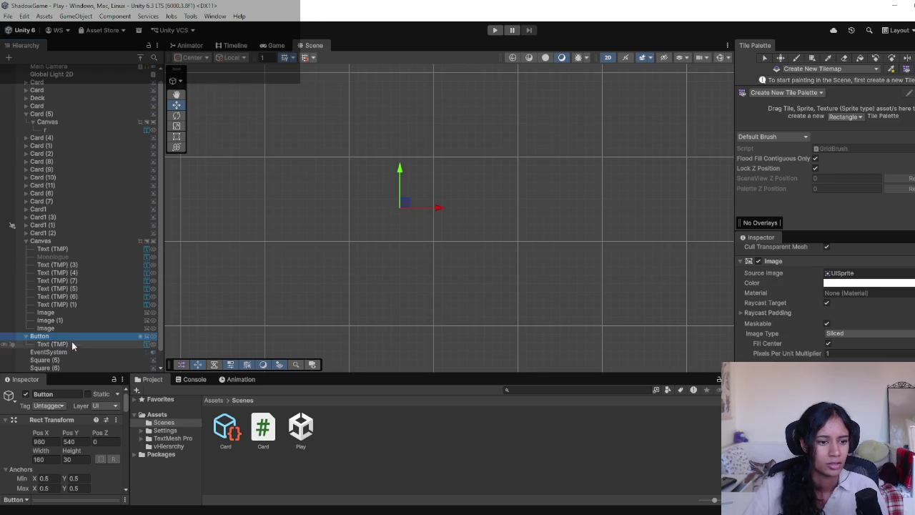
double_click(77, 333)
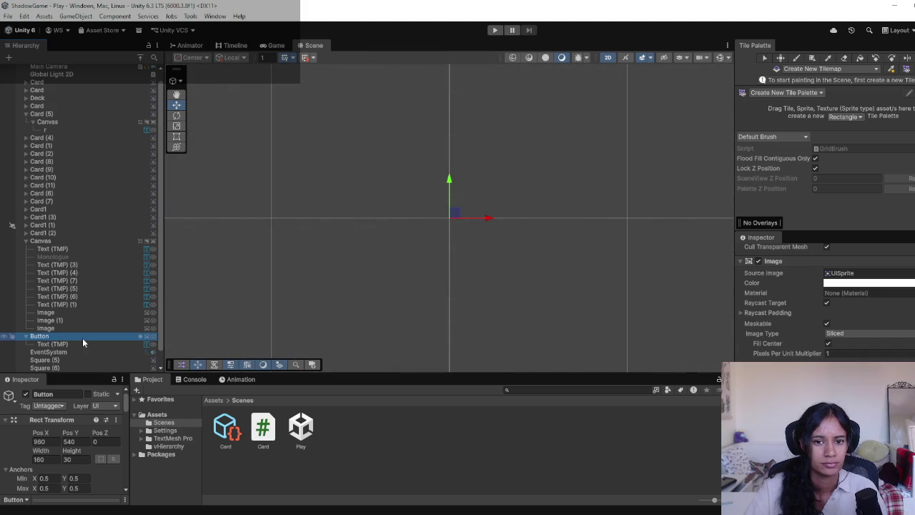
click(71, 345)
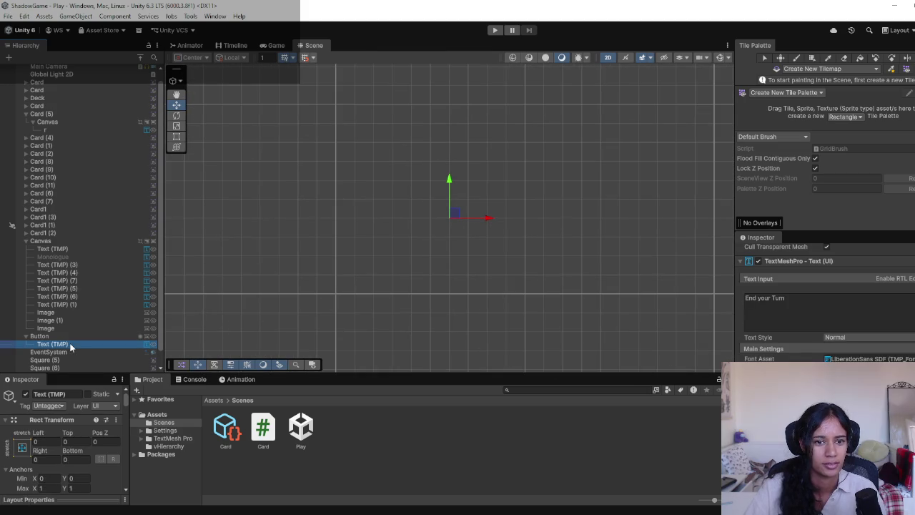
double_click(72, 345)
- Preview the UI in game, then delete the button and undo to restore it
click(275, 45)
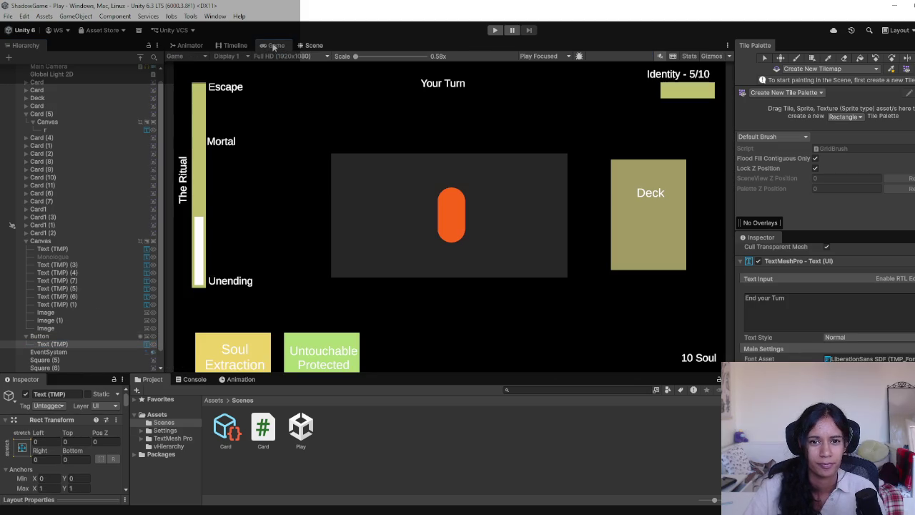
click(314, 45)
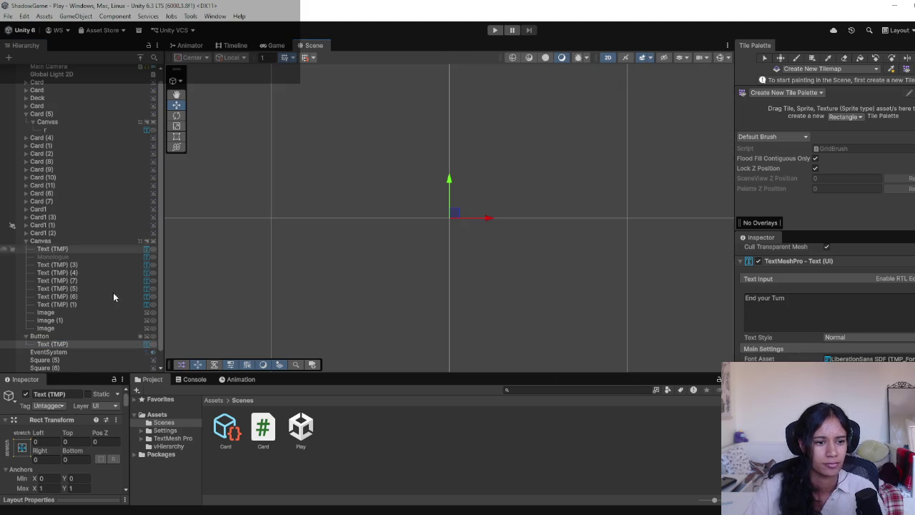
click(41, 337)
key(Delete)
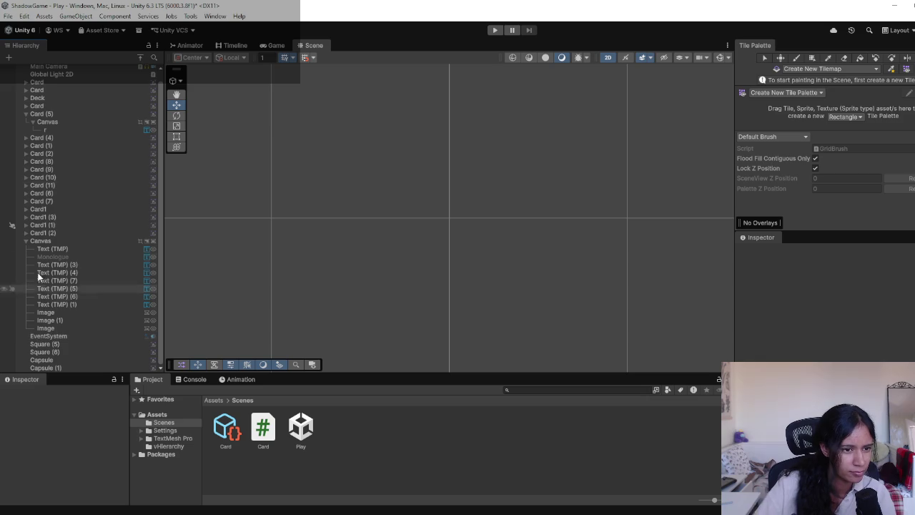
key(ctrl+z)
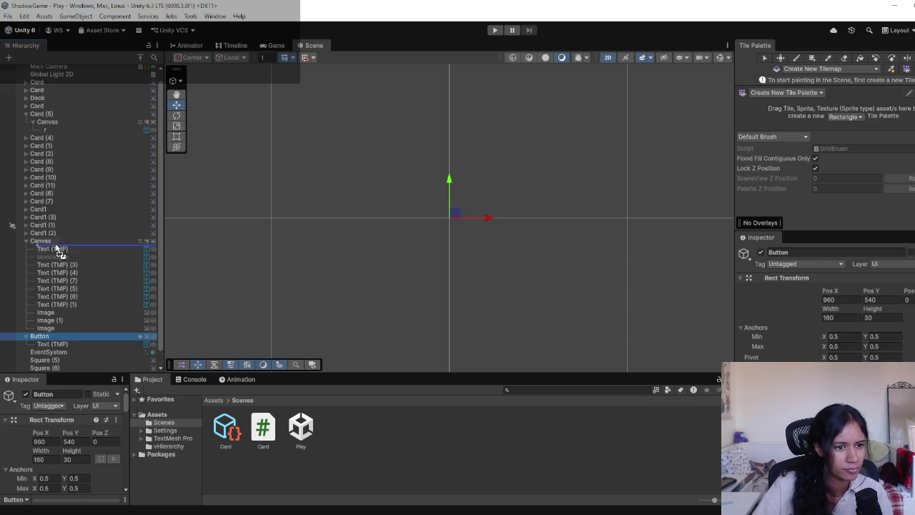
- Drag the End your Turn button to the canvas's bottom right, about 823, -384, above 10 Soul
double_click(54, 249)
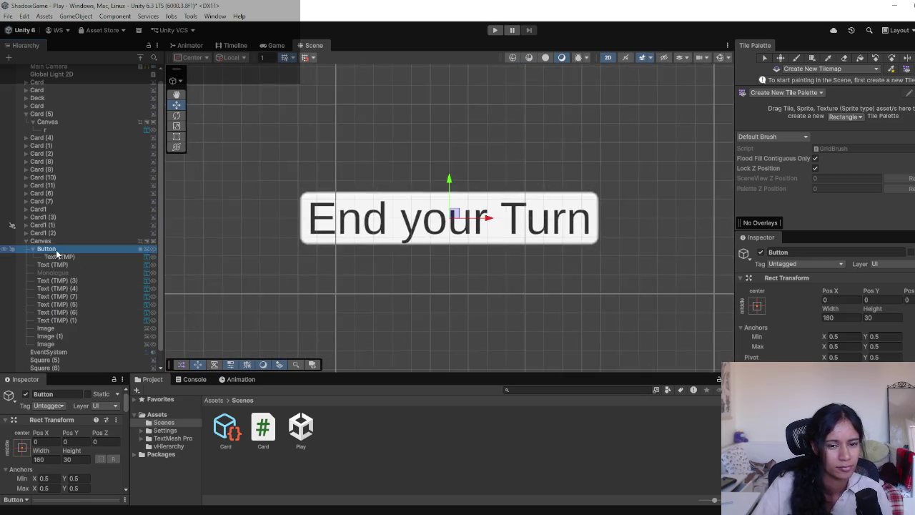
scroll(466, 226, down, 10)
scroll(466, 226, down, 3)
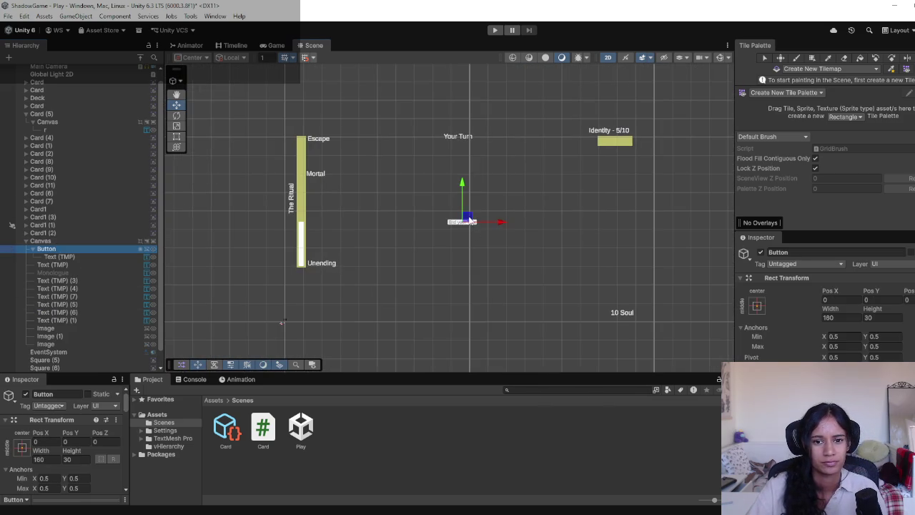
mouse_move(472, 228)
mouse_down()
mouse_move(592, 276)
mouse_move(620, 299)
mouse_move(628, 294)
mouse_up()
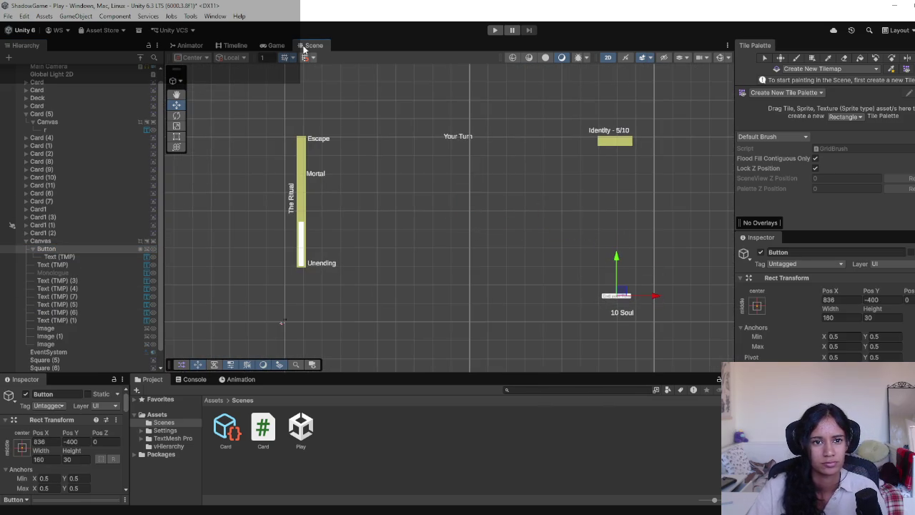
click(276, 45)
click(314, 45)
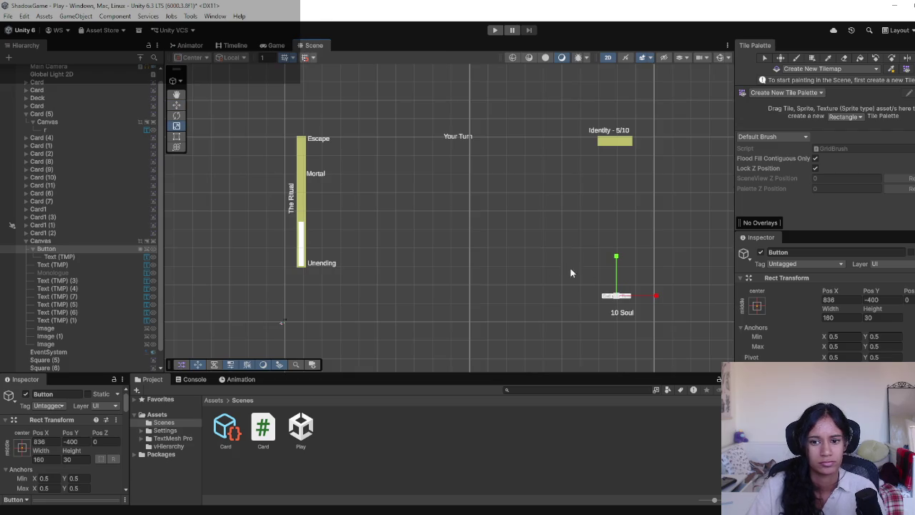
key(w)
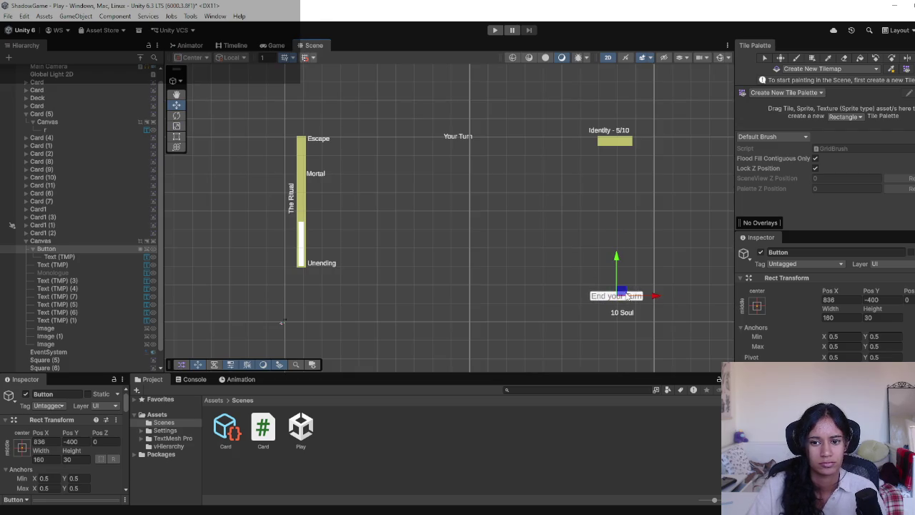
drag(617, 295, 615, 293)
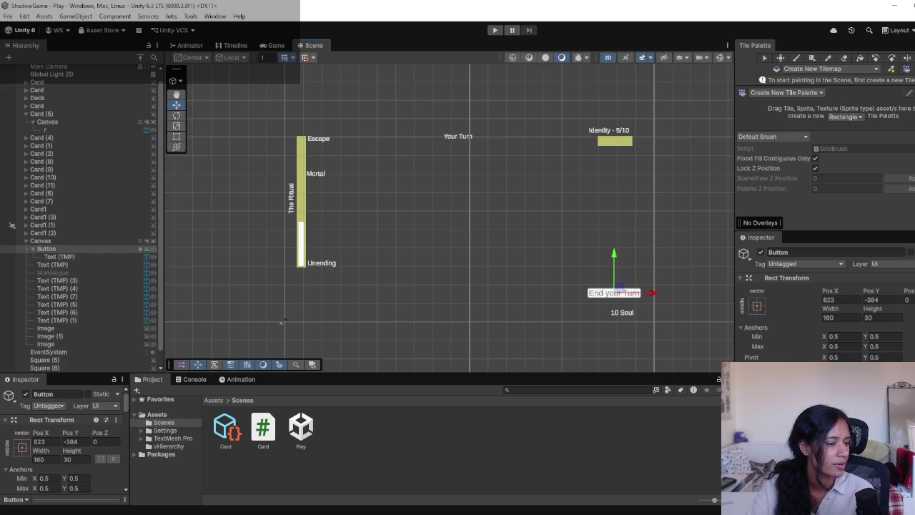
- Slide the button left to X 759 and confirm its bottom-right placement in the Game view
click(274, 46)
click(311, 46)
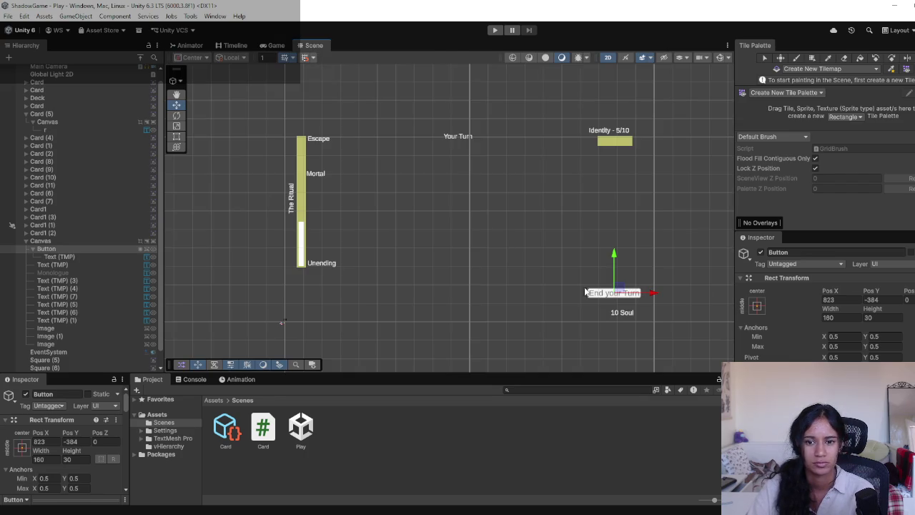
drag(658, 294, 641, 294)
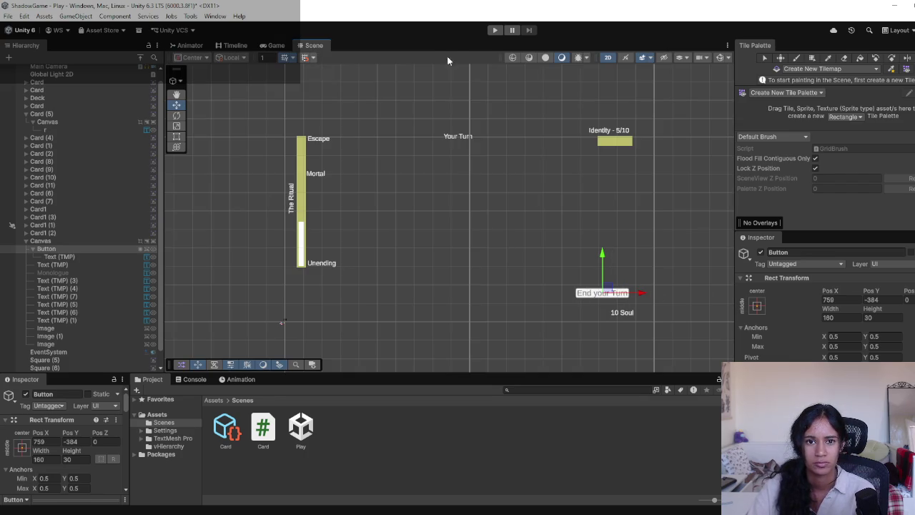
click(275, 45)
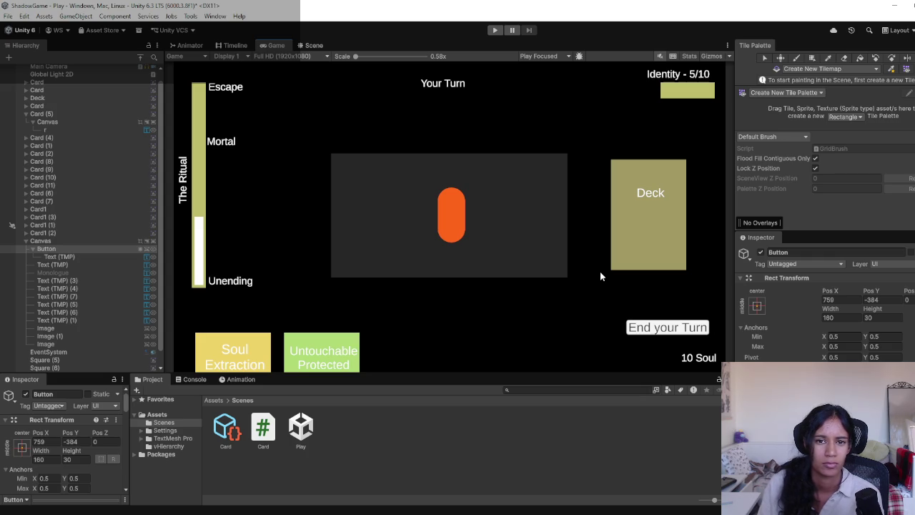
- Zoom the scene onto the Your Turn label and check the Canvas Text (TMP) items to find it
click(313, 46)
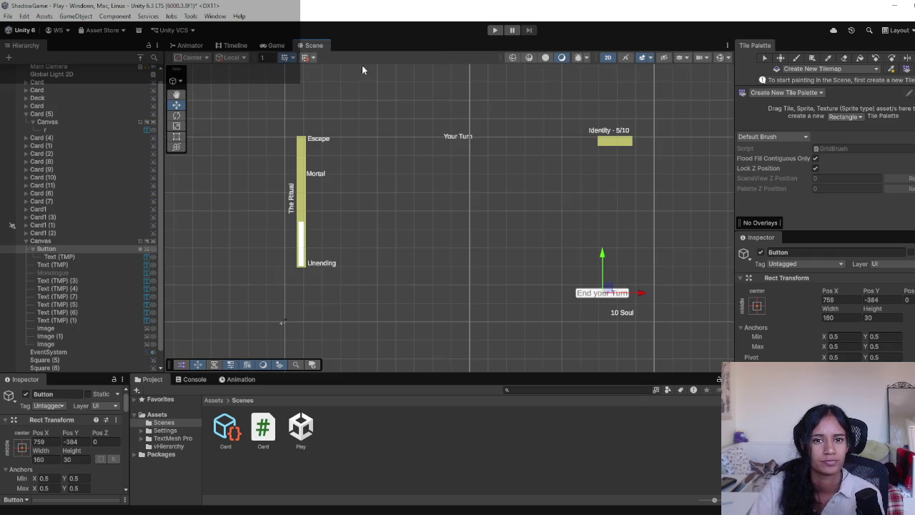
click(458, 140)
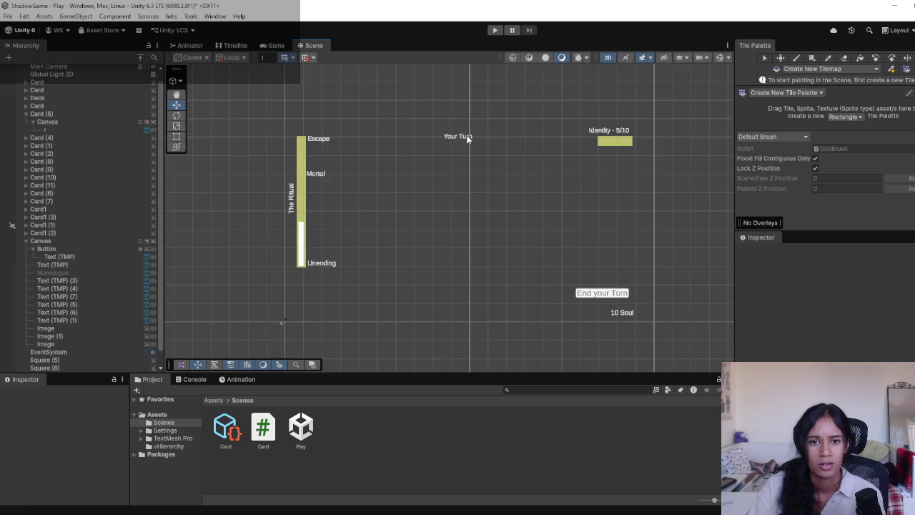
scroll(461, 157, up, 3)
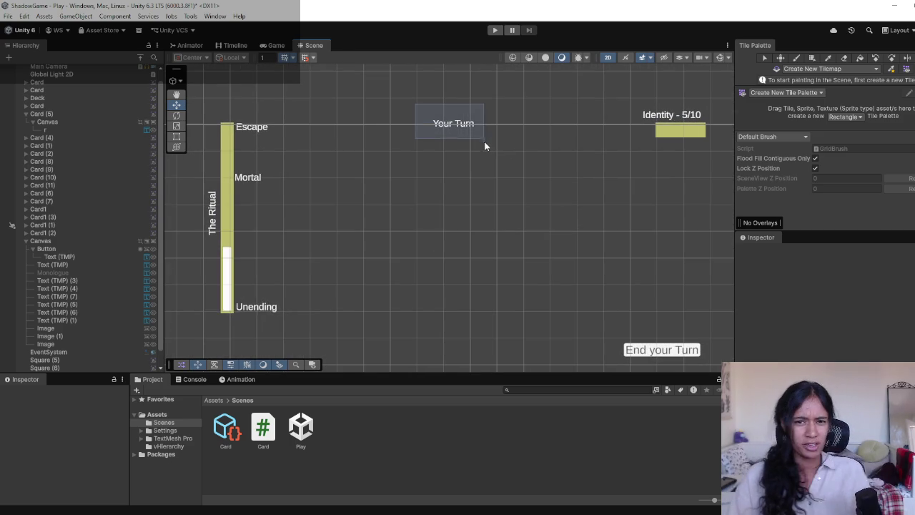
scroll(443, 127, up, 5)
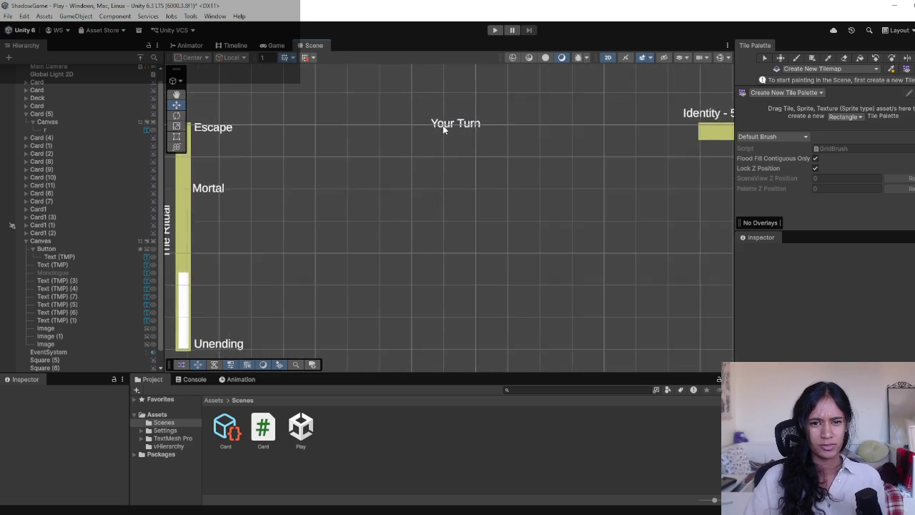
scroll(472, 237, up, 4)
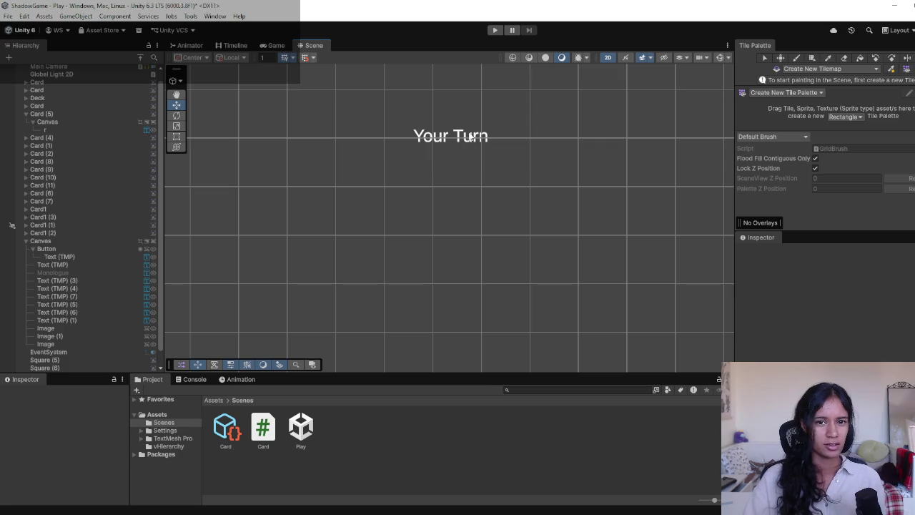
scroll(91, 336, down, 1)
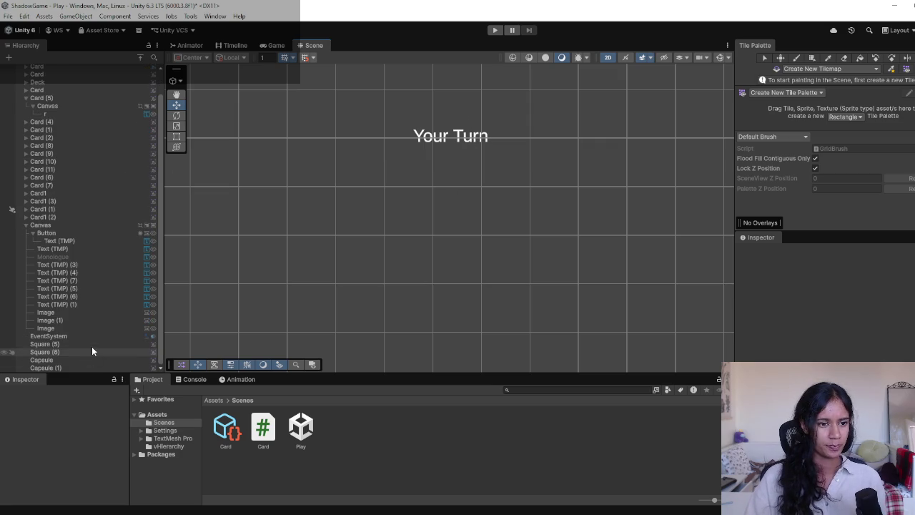
click(90, 297)
click(90, 288)
click(89, 281)
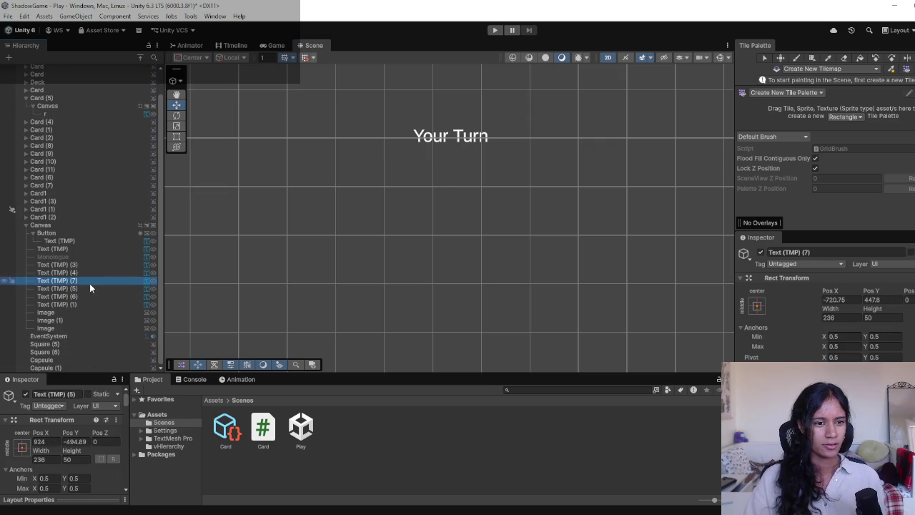
click(89, 264)
click(88, 272)
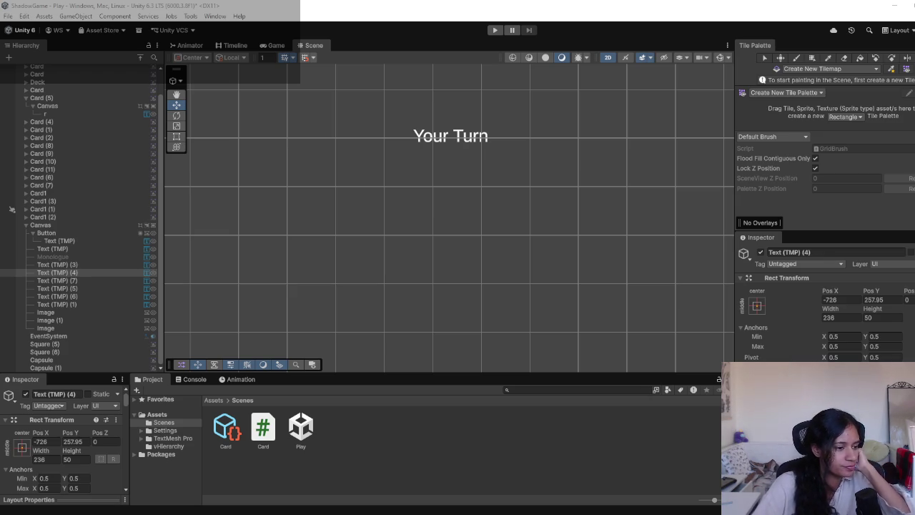
click(162, 332)
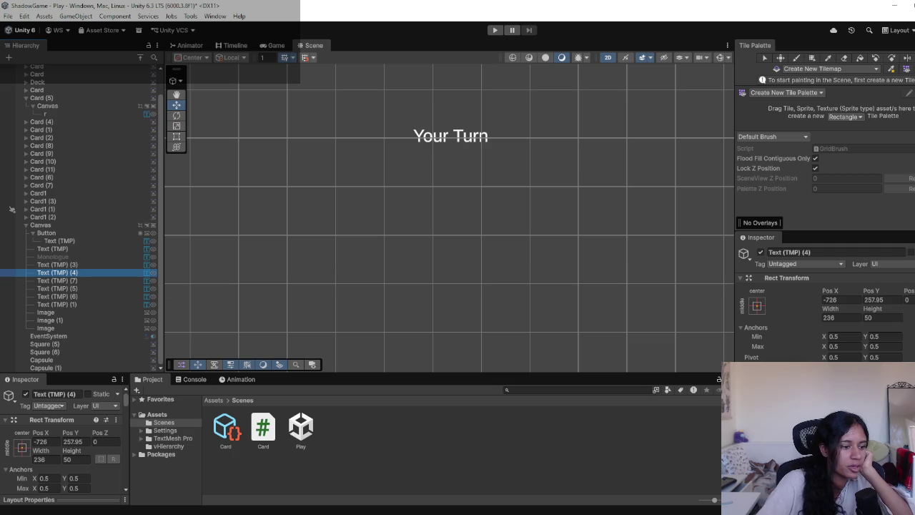